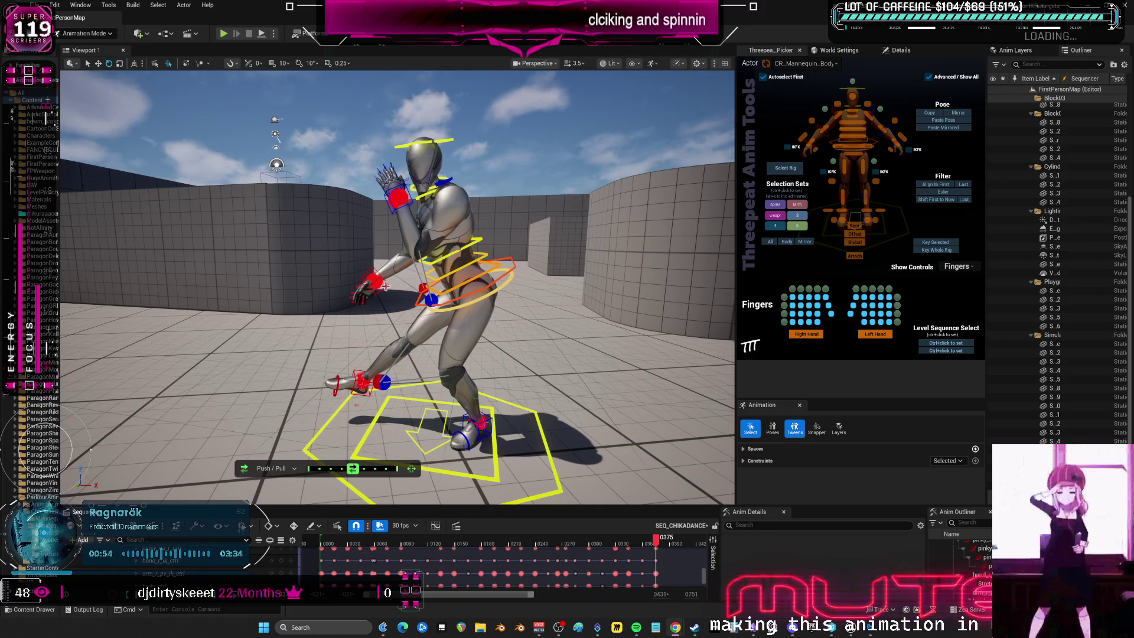
# Play the SEQ_CHIKADANCE dance, then replay it from near frame 15 to the crouching lunge.
pyautogui.moveTo(413, 265); pyautogui.dragTo(455, 254)
pyautogui.moveTo(390, 283)
pyautogui.mouseDown()
pyautogui.moveTo(313, 276)
pyautogui.moveTo(330, 274)
pyautogui.moveTo(331, 260)
pyautogui.moveTo(363, 260)
pyautogui.mouseUp()
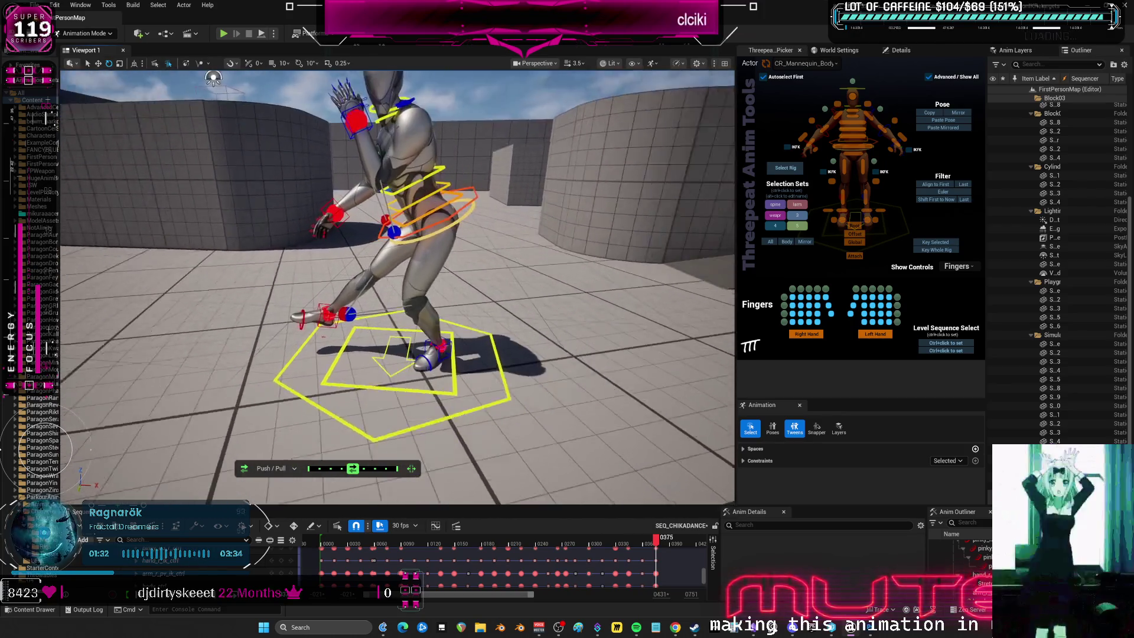
pyautogui.scroll(2, 398, 287)
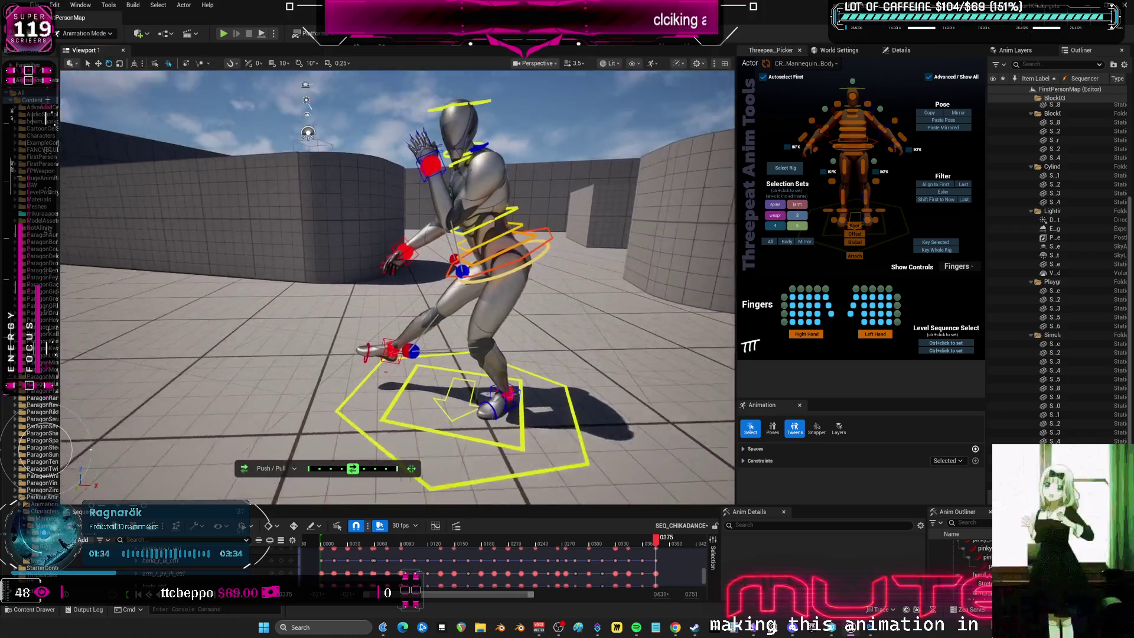
pyautogui.press('a')
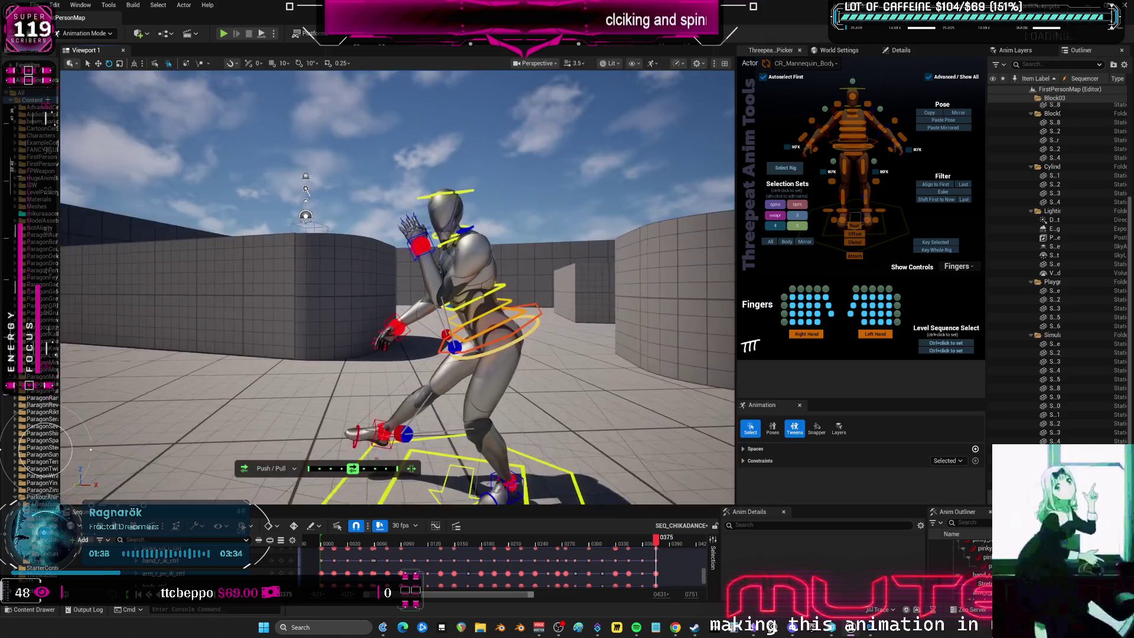
pyautogui.moveTo(397, 287)
pyautogui.mouseDown()
pyautogui.moveTo(421, 298)
pyautogui.moveTo(343, 275)
pyautogui.mouseUp()
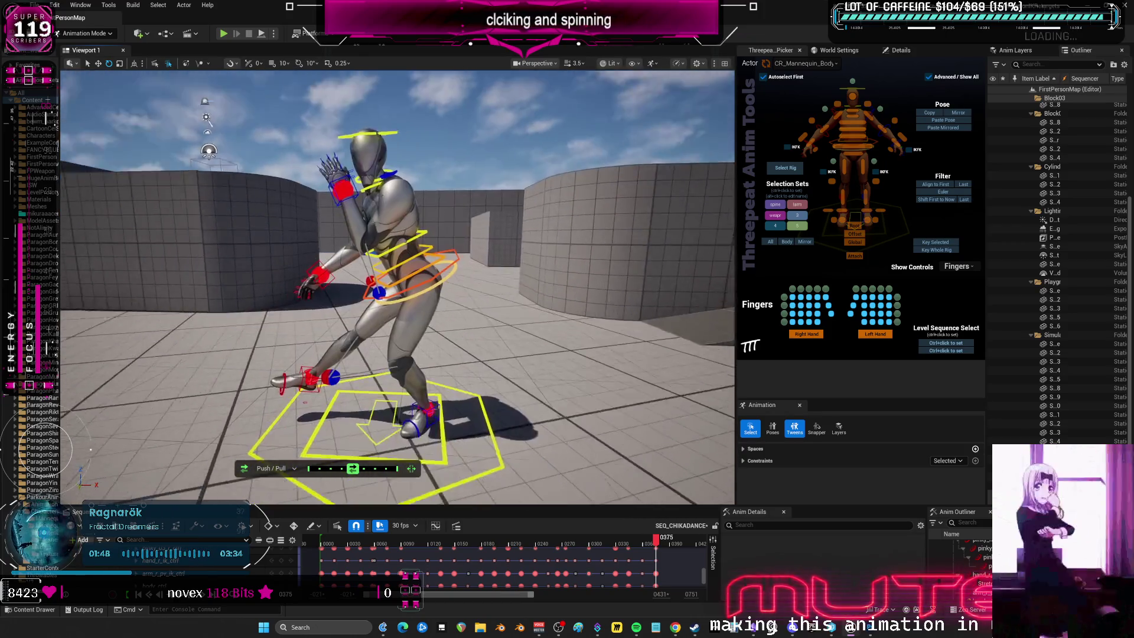
pyautogui.moveTo(392, 322); pyautogui.dragTo(392, 309)
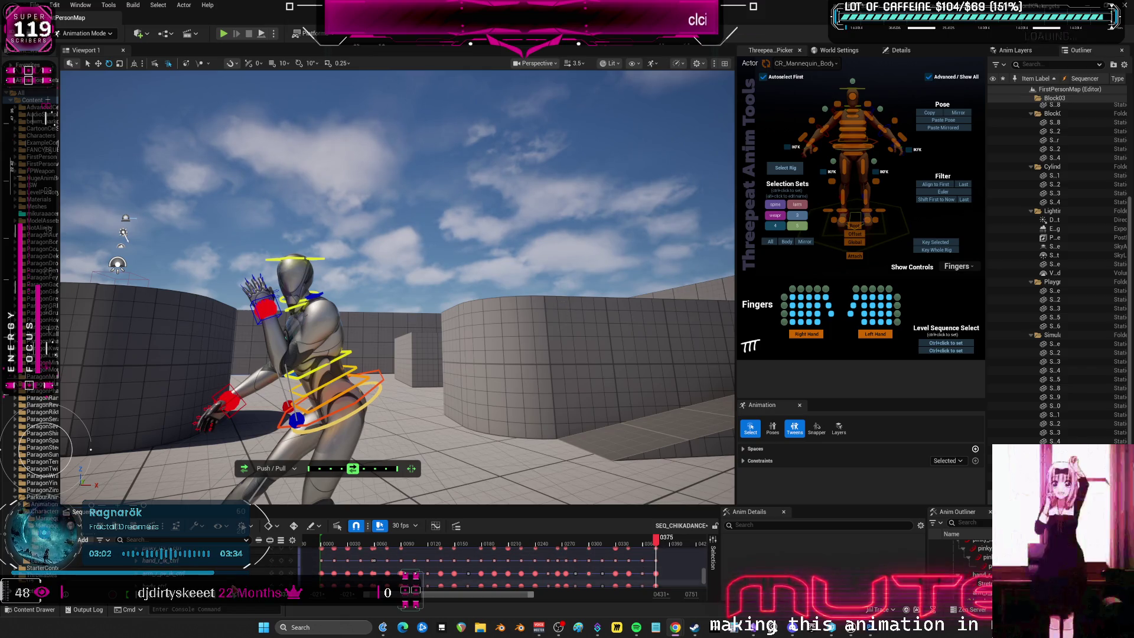
pyautogui.press('space')
pyautogui.click(332, 539)
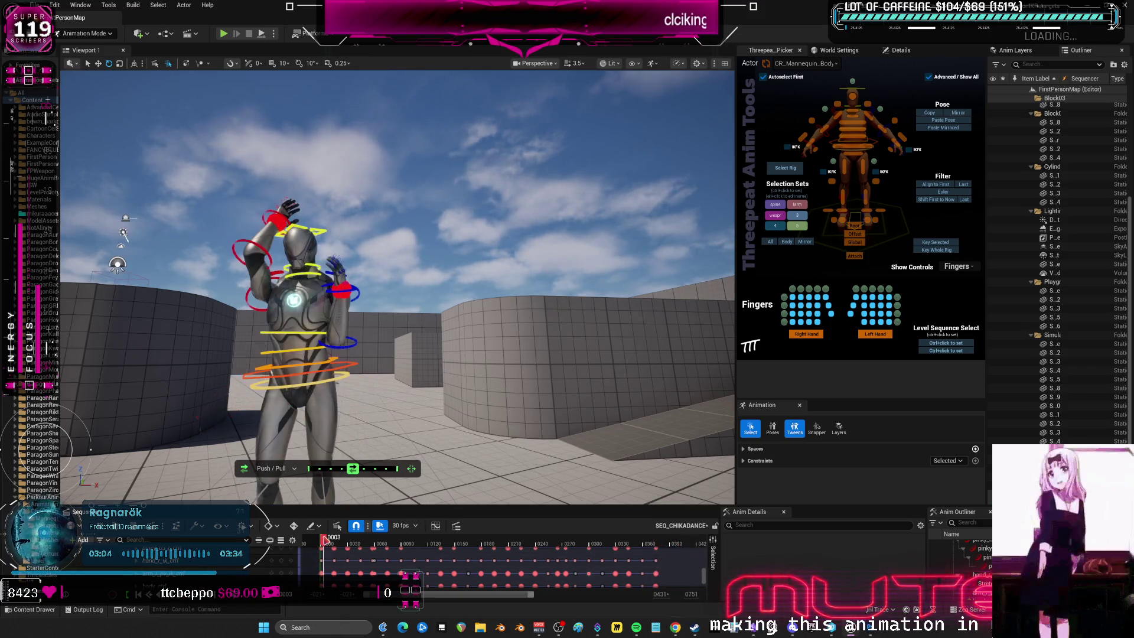
pyautogui.press('space')
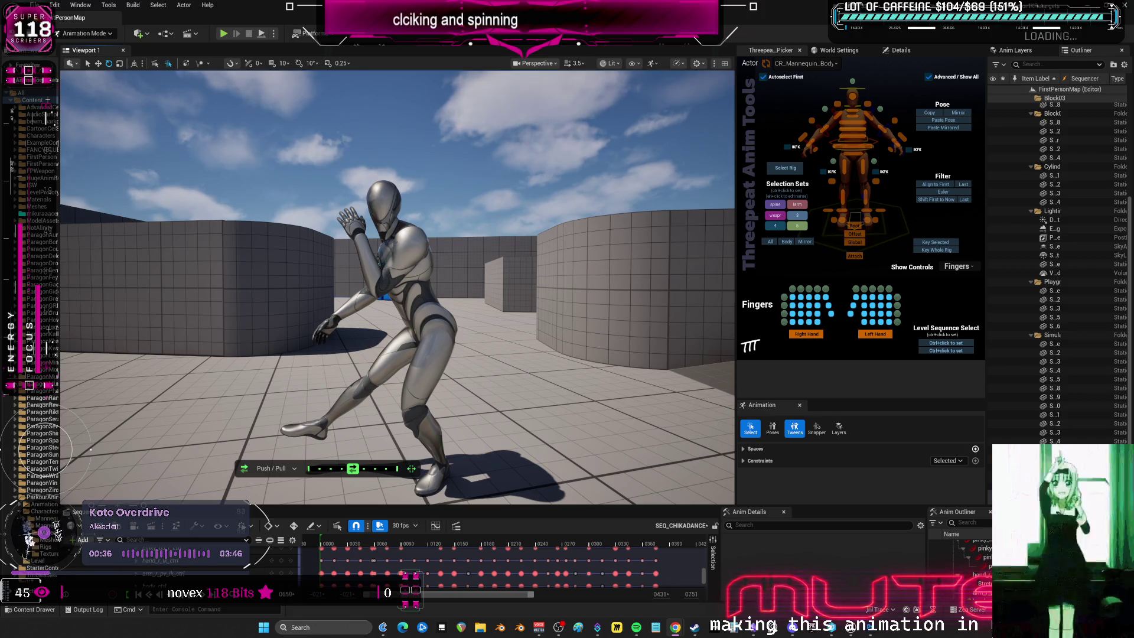
# Replay SEQ_CHIKADANCE from frame 0 through to the low lunge at frame 0388.
pyautogui.press('space')
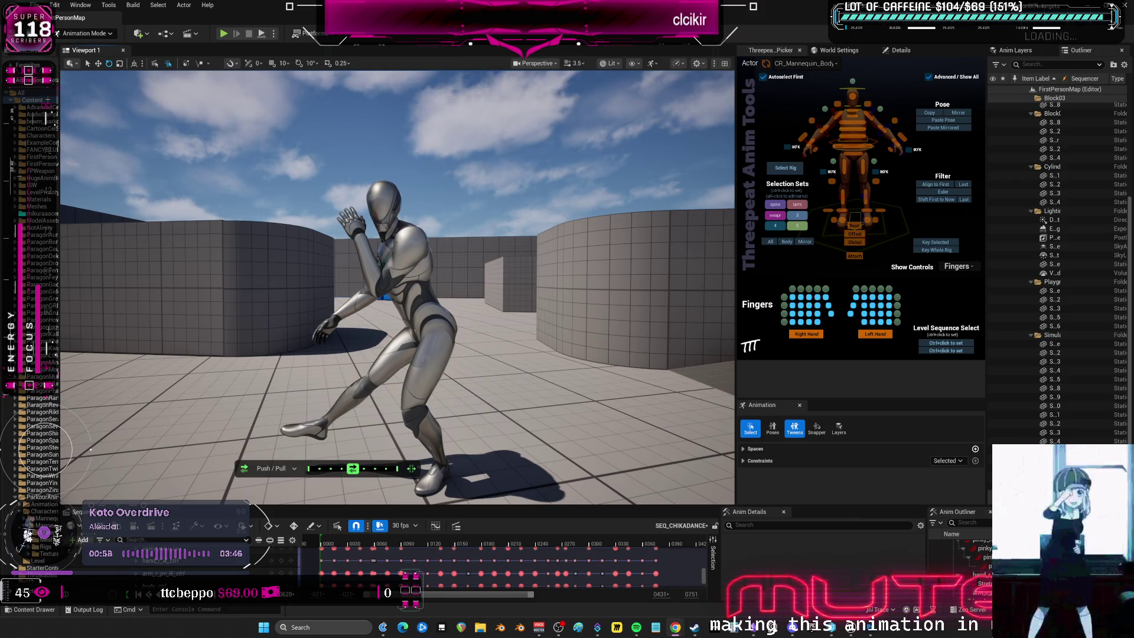
pyautogui.press('space')
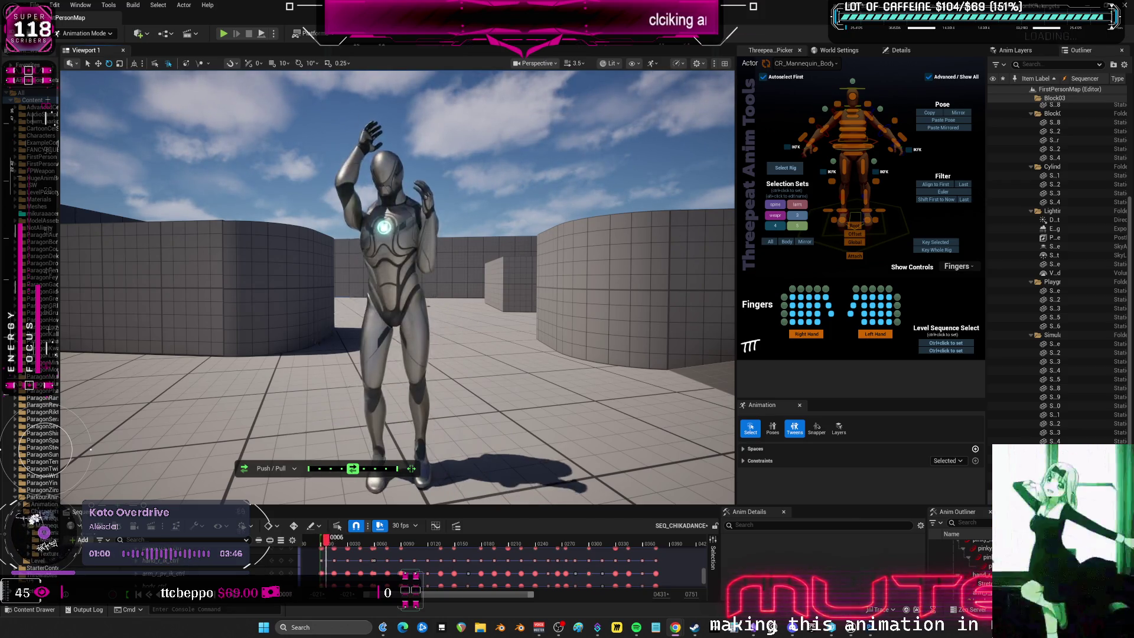